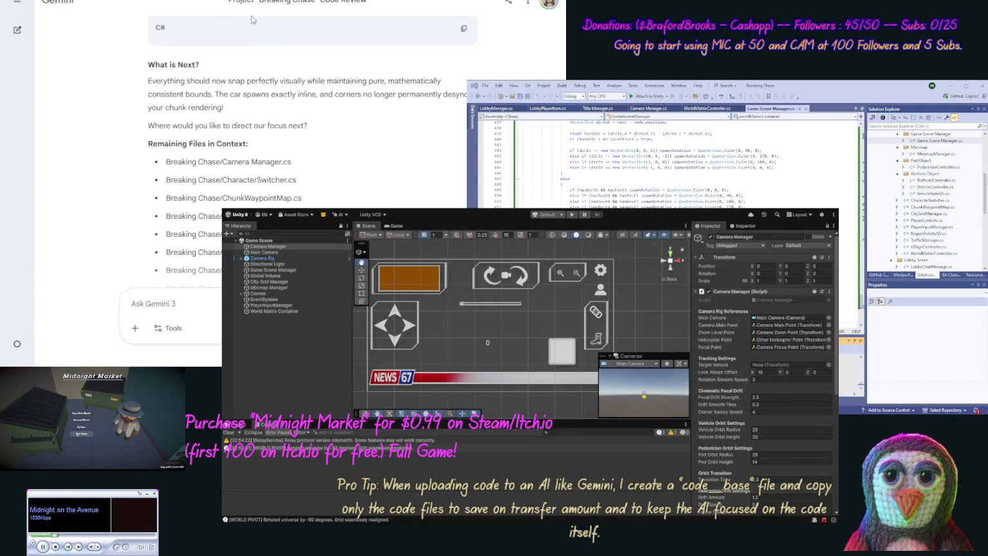
Step: Choose the first Midnight Market main-menu option so the game starts loading
left_click(81, 414)
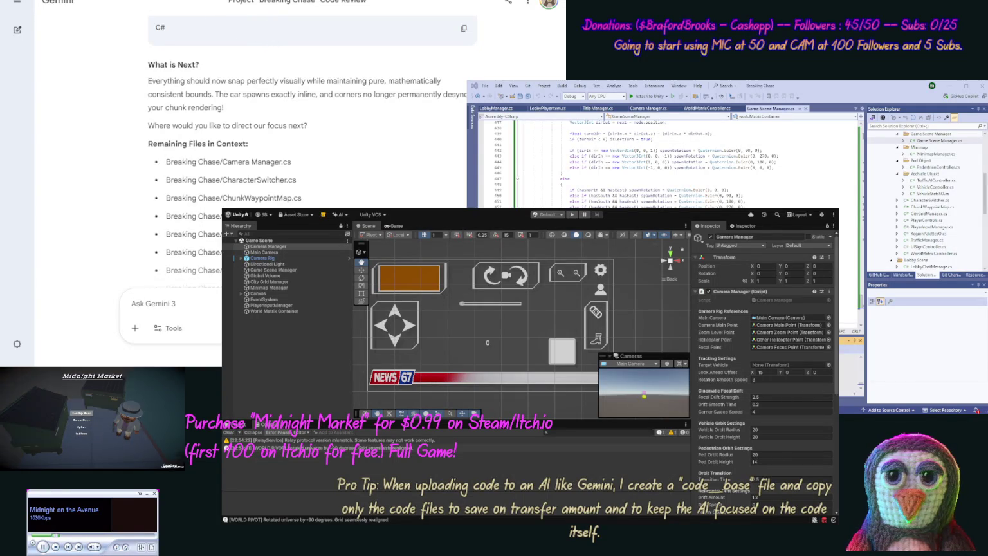
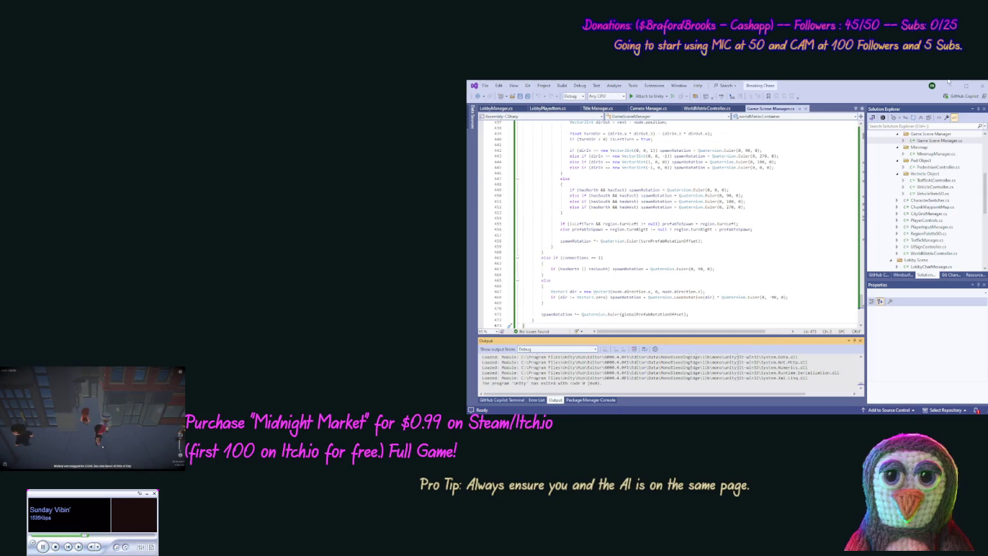
Step: Minimise the Visual Studio code editor window to reveal the desktop
left_click(955, 86)
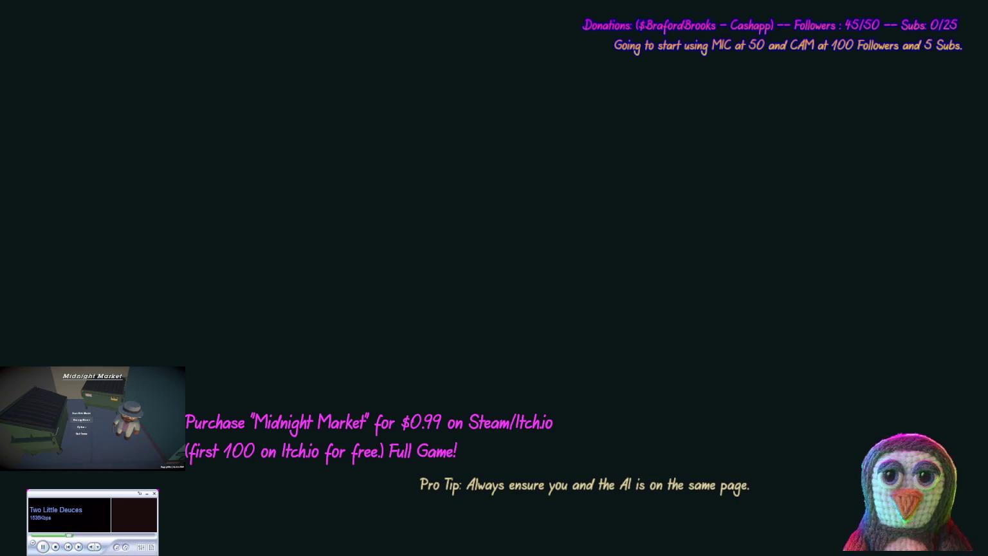
Step: Start Midnight Market from the title menu, quit back to the menu, then start again
left_click(81, 414)
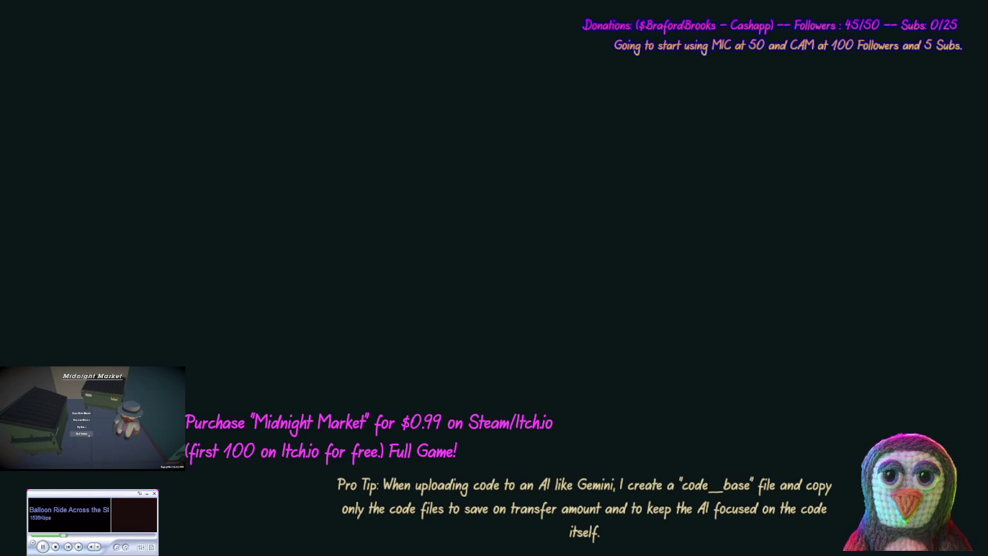
left_click(89, 436)
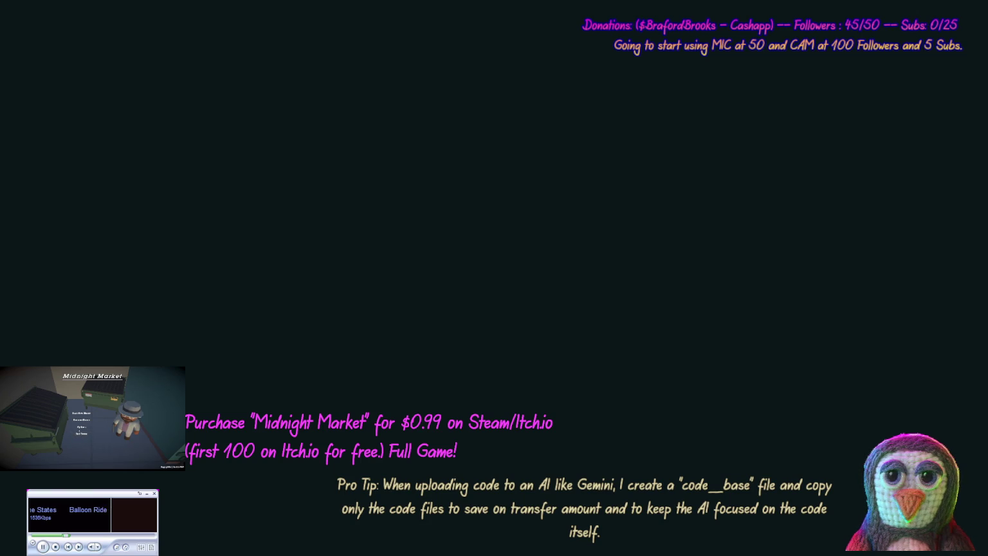
left_click(82, 413)
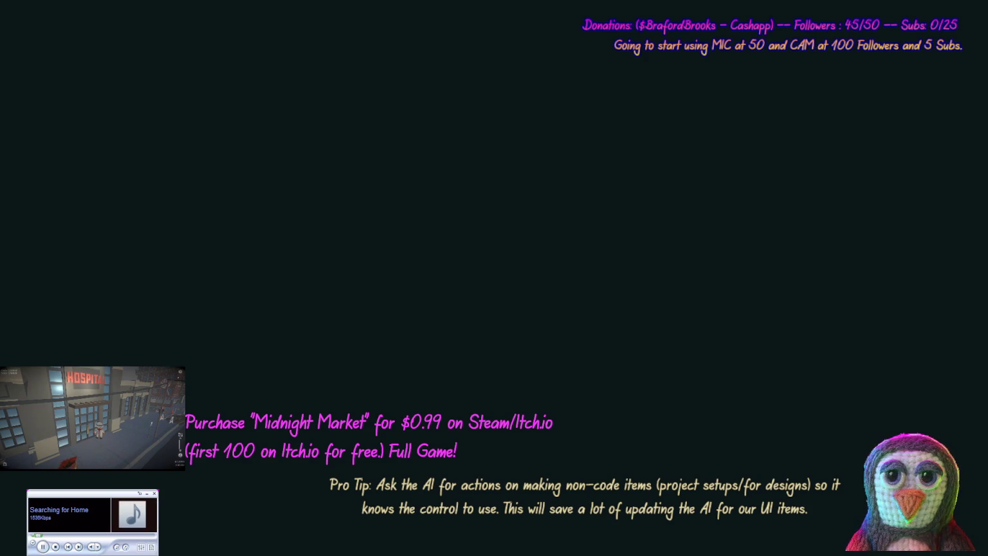
Step: Pause the running game, leave to the main menu, and begin a new game
key("Escape")
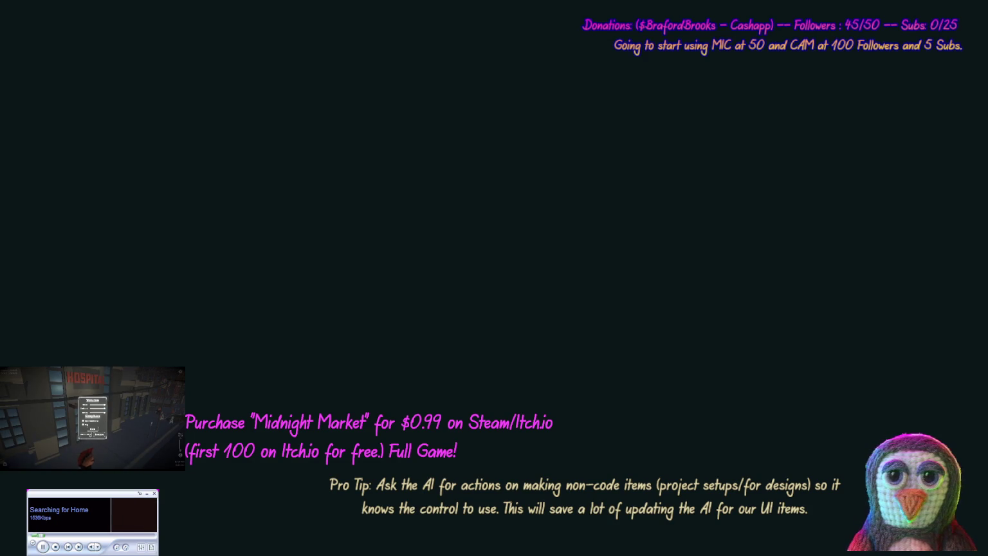
left_click(92, 436)
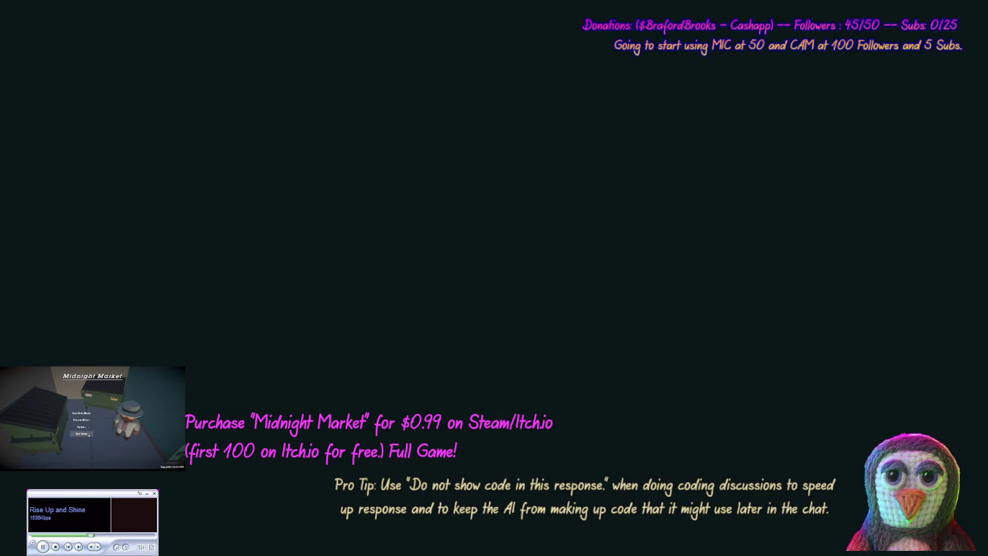
left_click(81, 434)
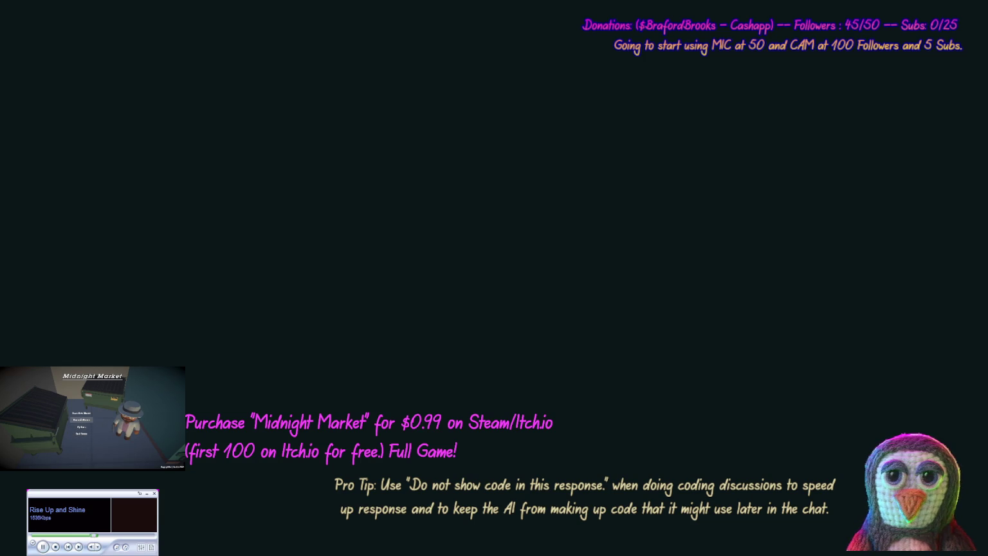
left_click(81, 414)
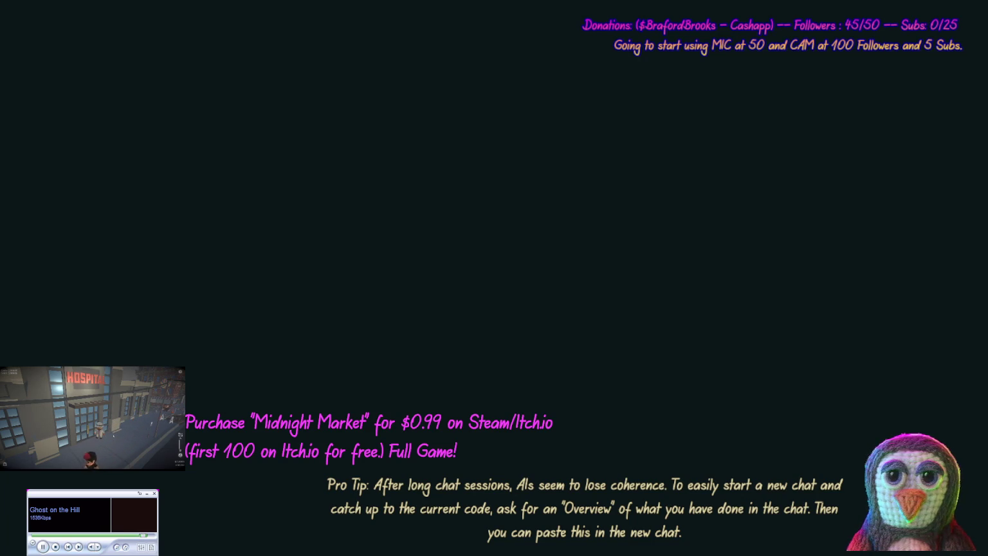
Step: Pause the game once more, exit to the title menu, and relaunch it
key("Escape")
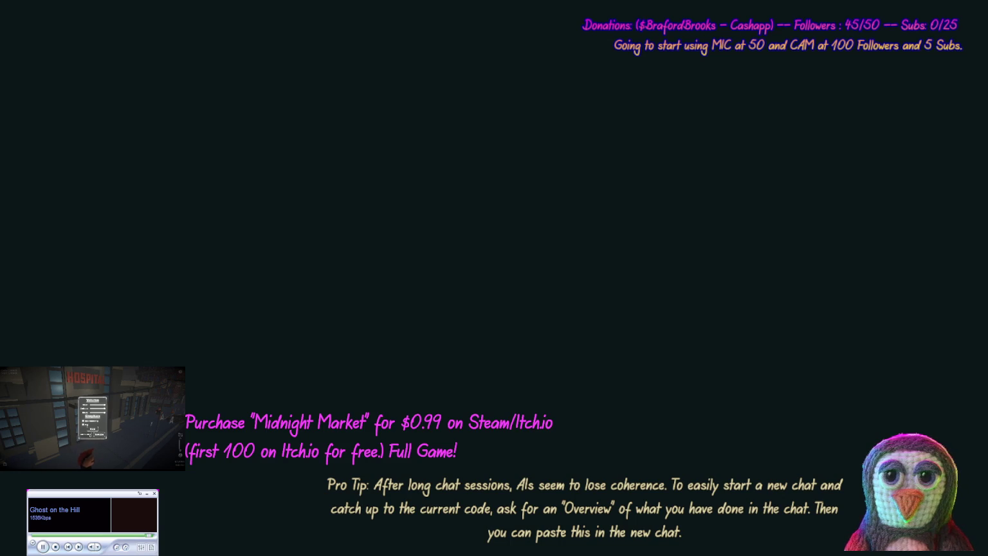
left_click(100, 434)
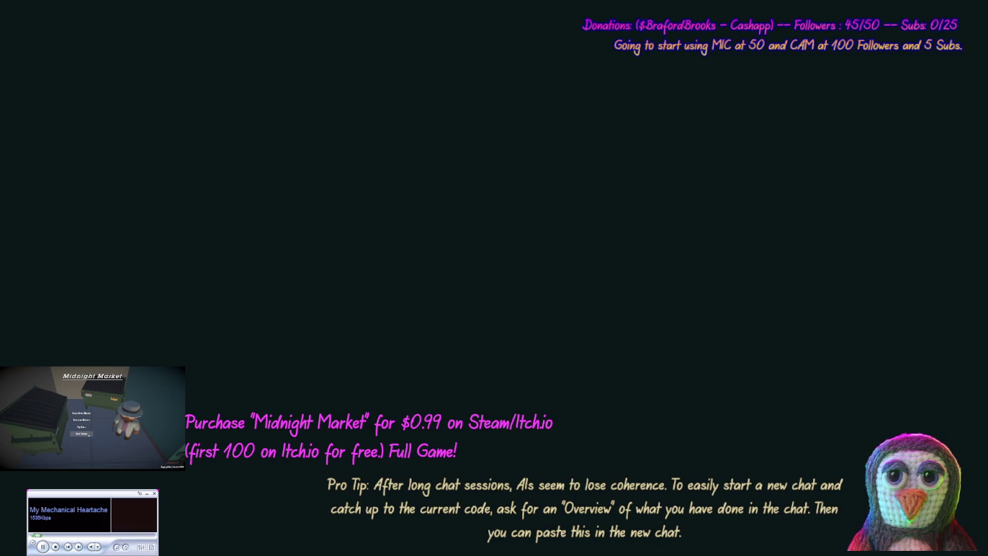
left_click(89, 435)
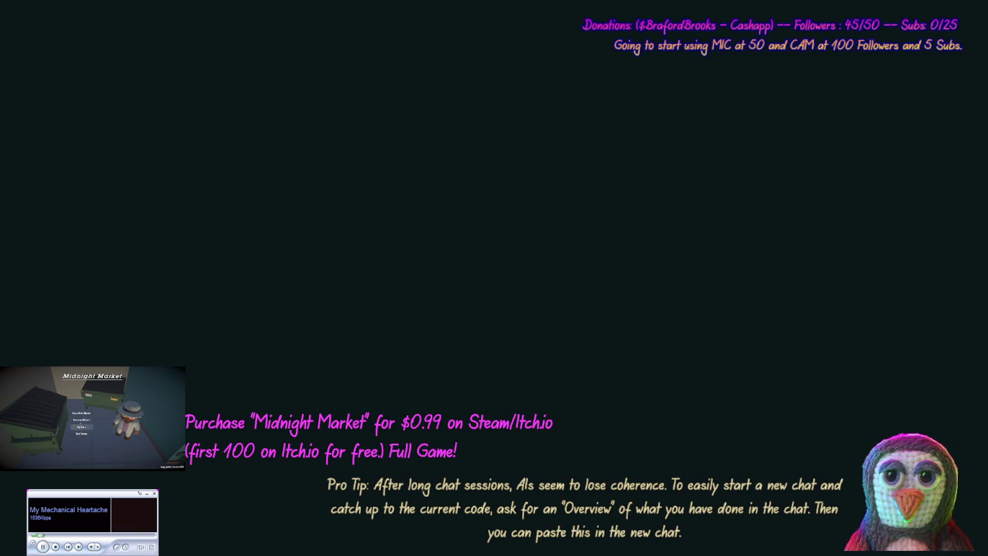
left_click(81, 414)
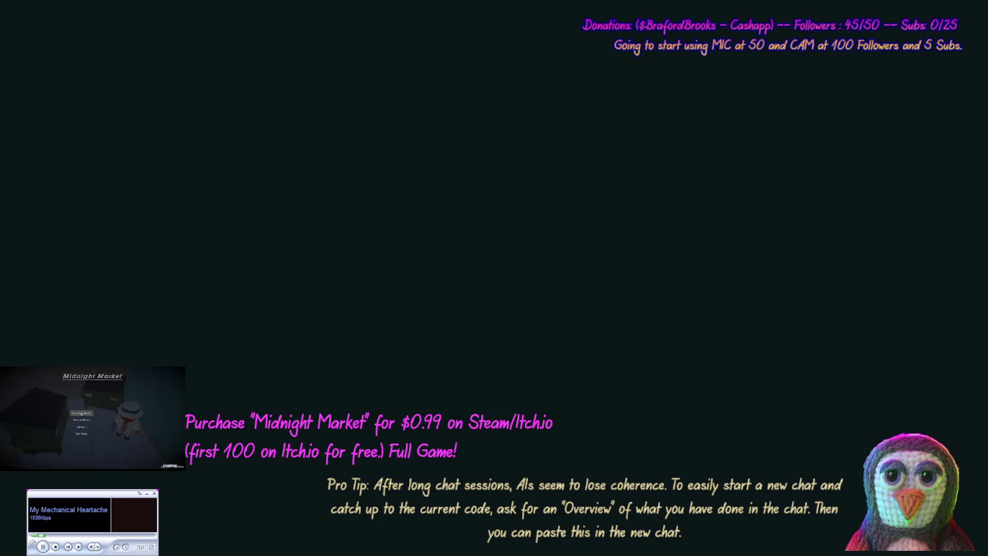